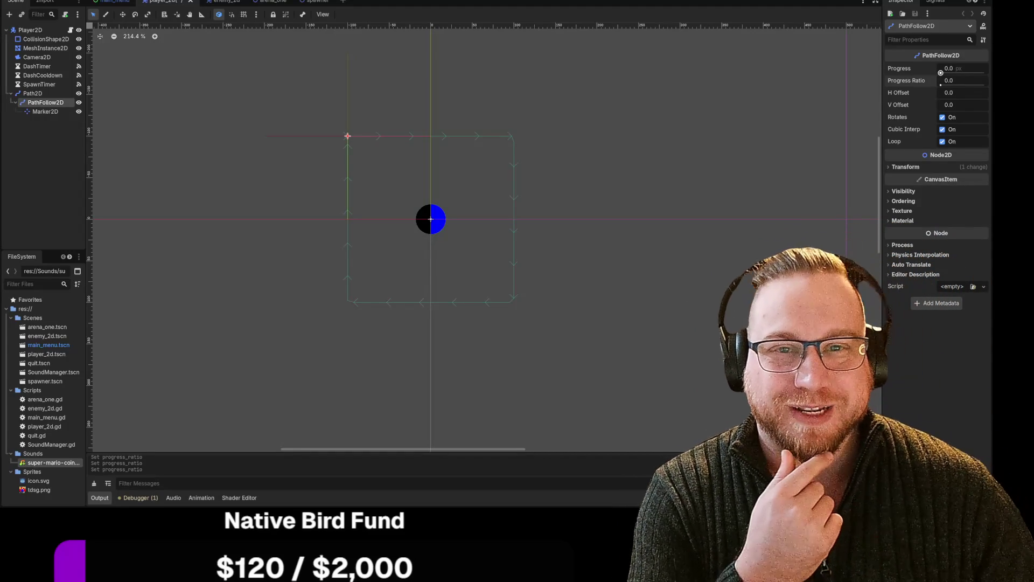
Step: Save the Player2D scene from its scene tab's context menu
right_click(170, 2)
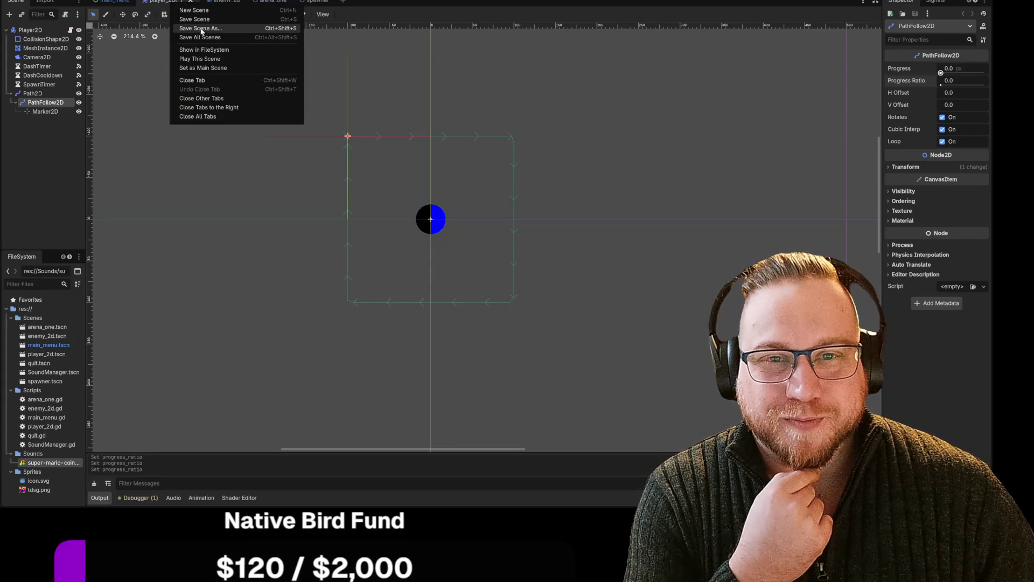
left_click(194, 19)
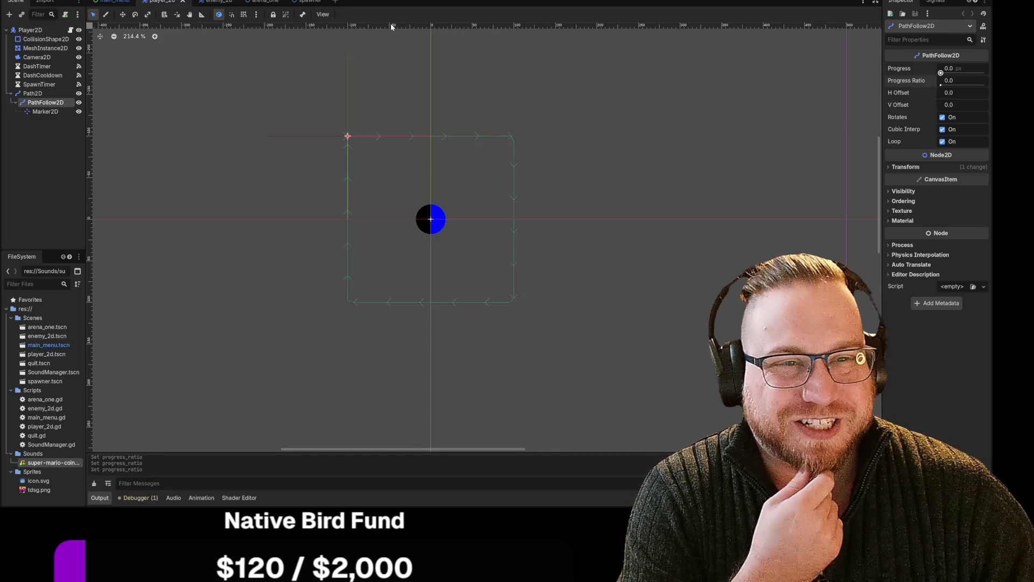
Step: Switch to player_2d.gd and review the spawn timer code
key("ctrl+F3")
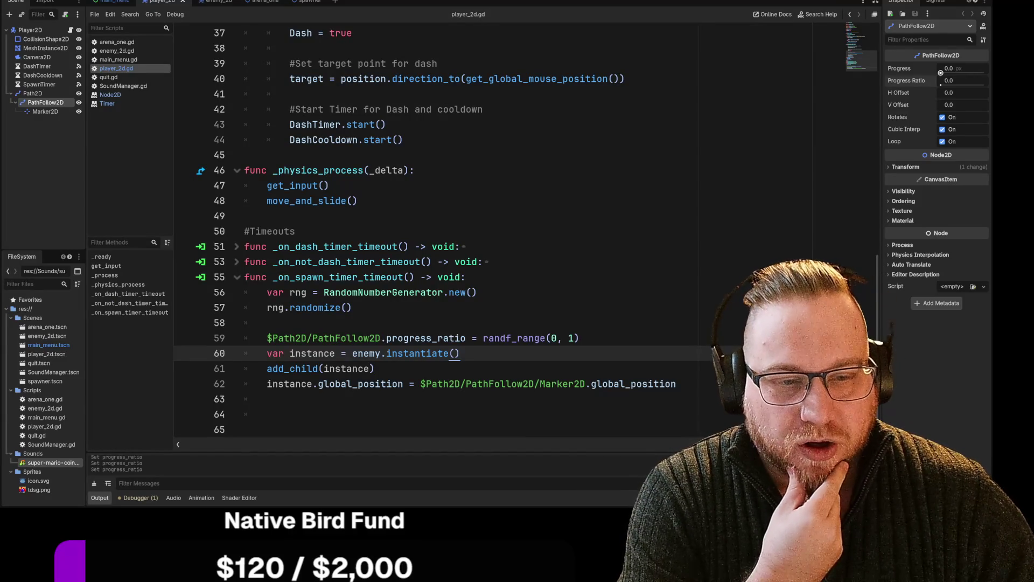
left_click(266, 292)
left_click_drag(267, 292, 676, 384)
left_click(266, 292)
scroll(436, 231, "up", 4)
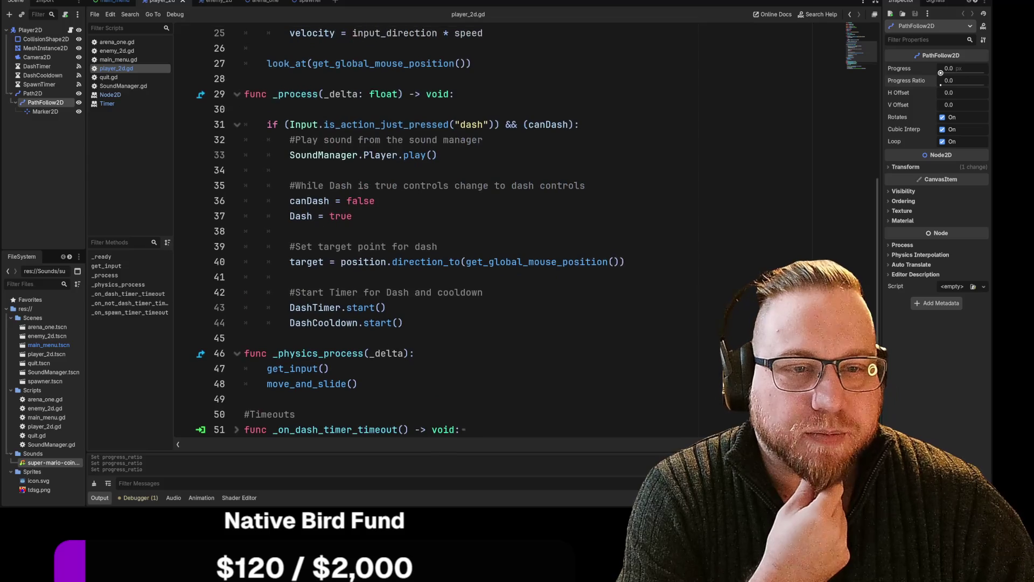
scroll(537, 232, "up", 3)
Step: Review the set_position line in _ready, then return to _on_spawn_timer_timeout
scroll(537, 232, "down", 2)
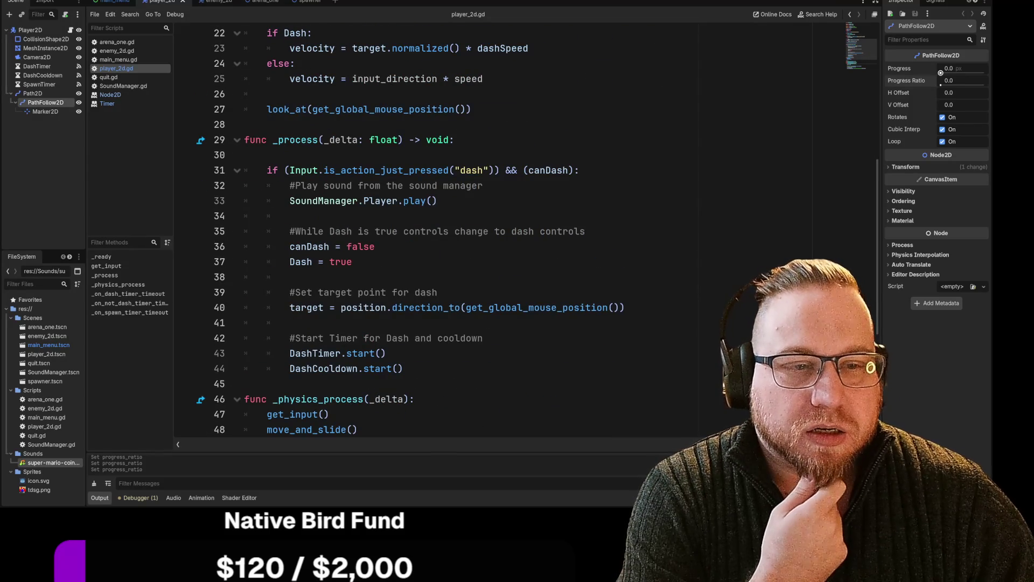
scroll(469, 231, "up", 4)
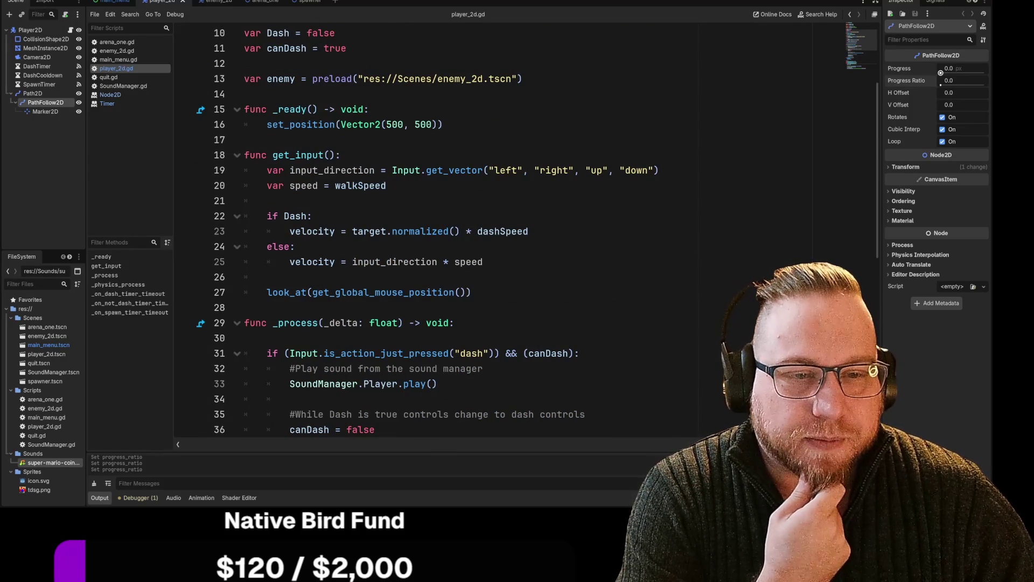
scroll(537, 231, "up", 1)
left_click_drag(267, 170, 439, 170)
left_click(442, 170)
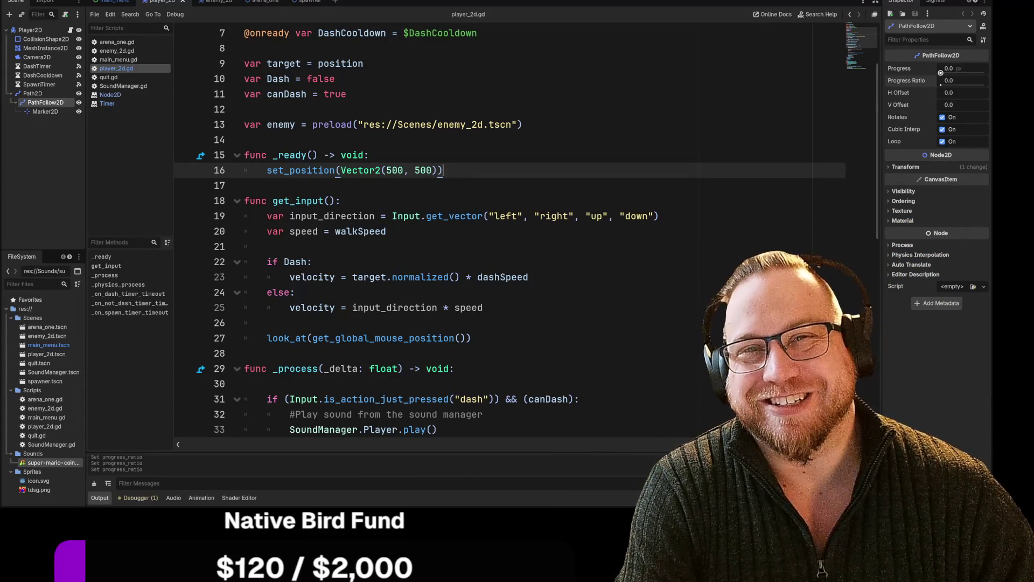
scroll(509, 231, "down", 10)
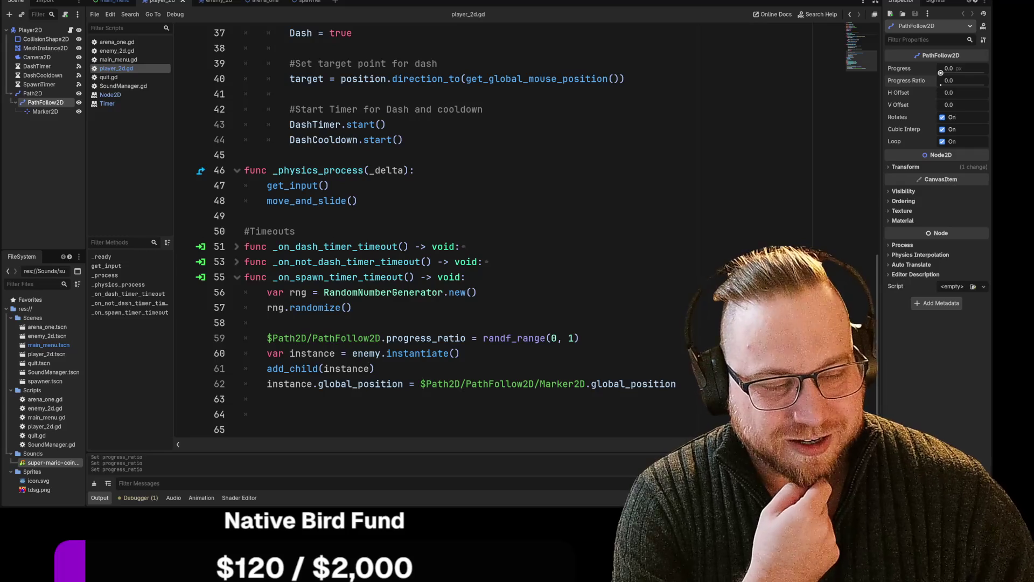
left_click(677, 384)
left_click(375, 368)
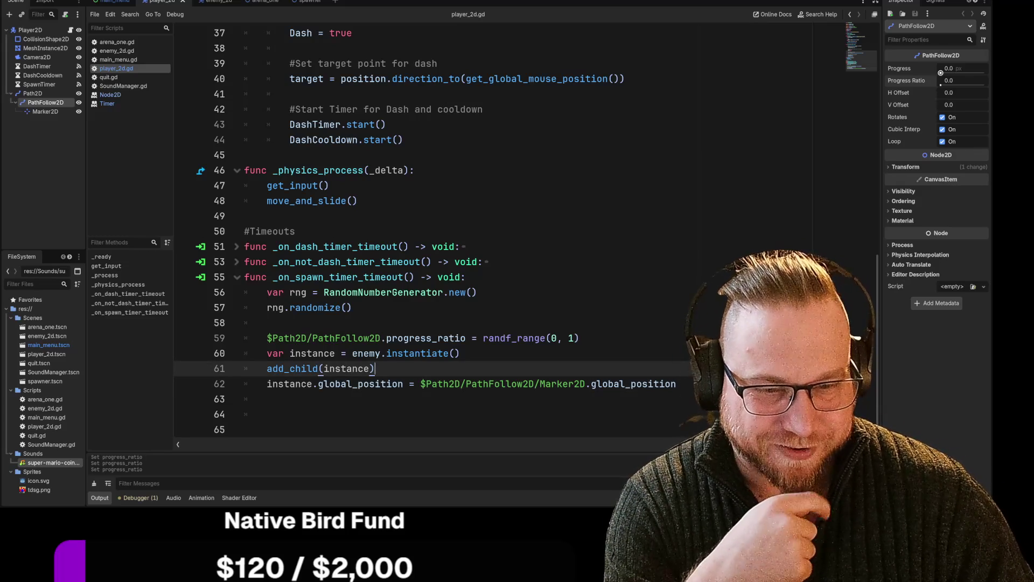
key("Down")
key("End")
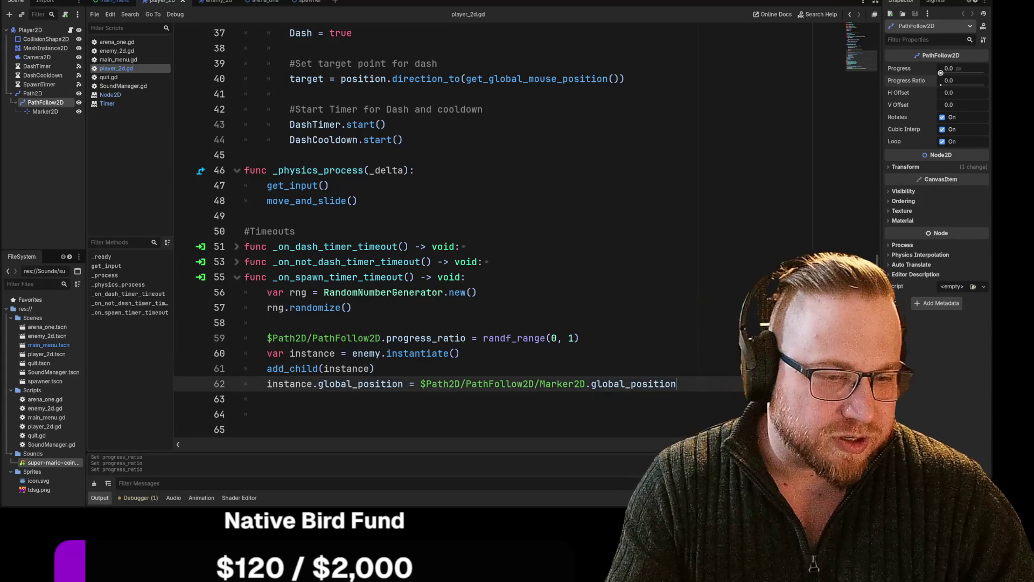
key("shift+Home")
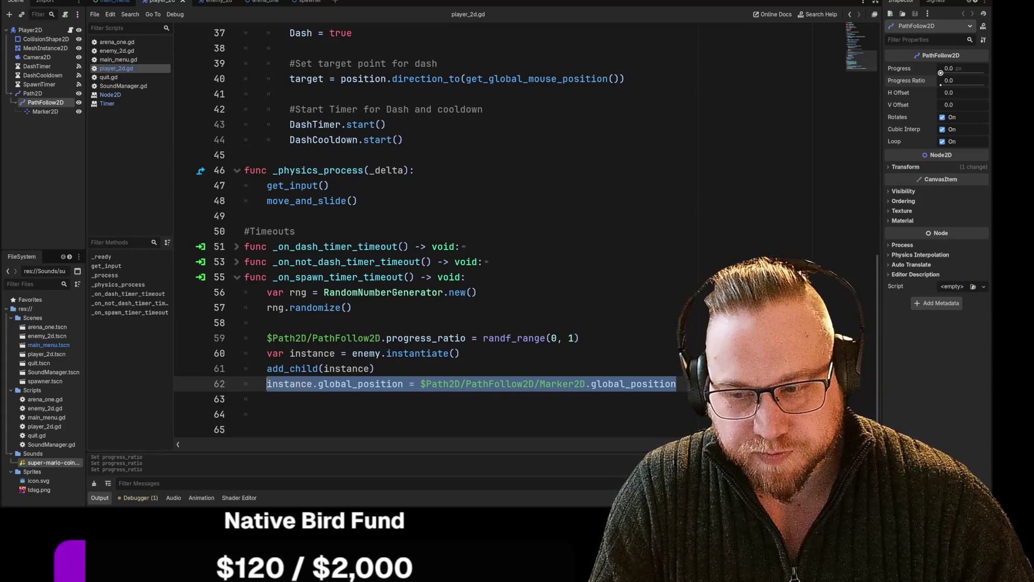
left_click(592, 383)
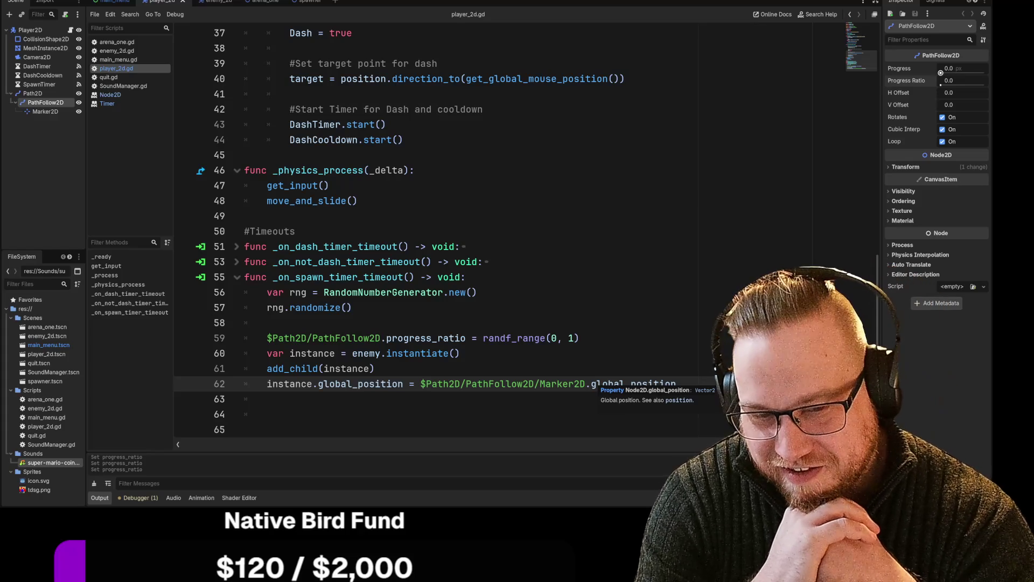
key("Up")
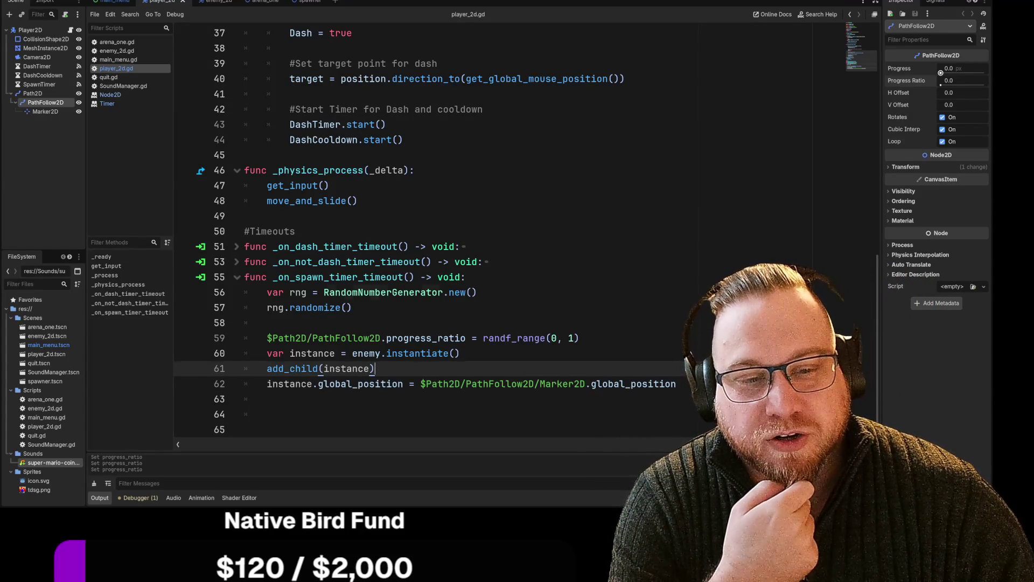
left_click_drag(323, 292, 477, 292)
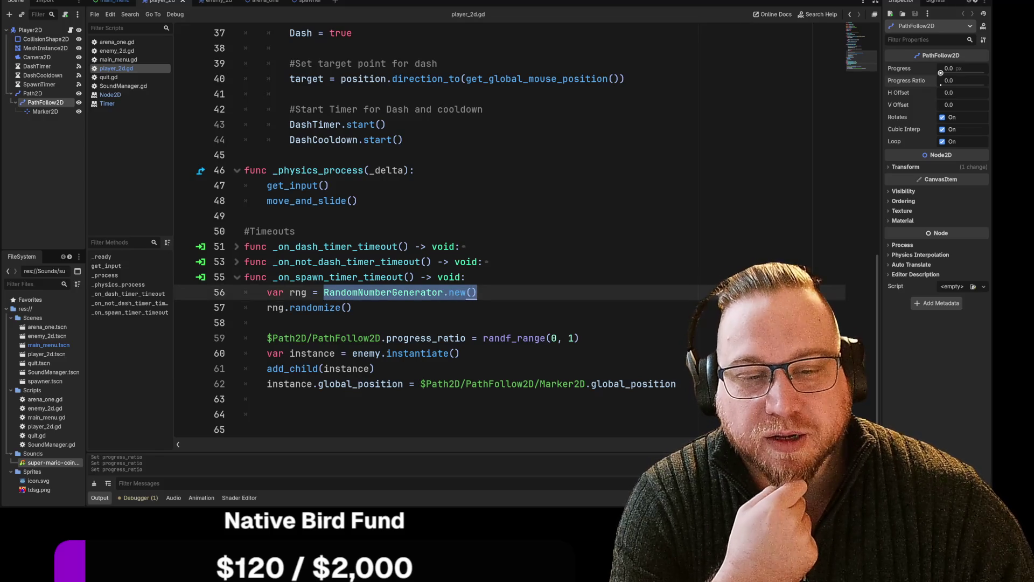
double_click(297, 292)
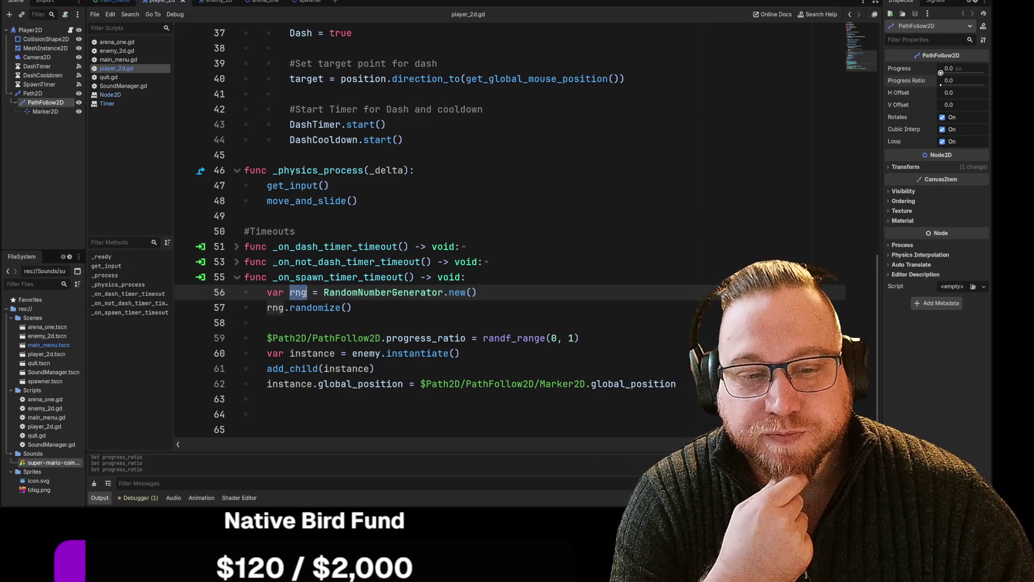
left_click_drag(266, 307, 352, 307)
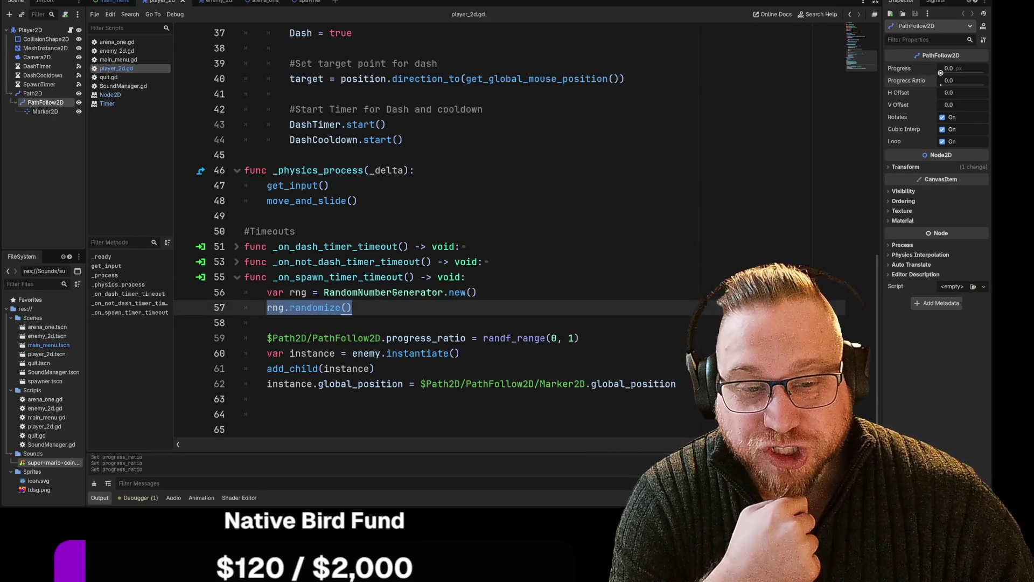
left_click(352, 307)
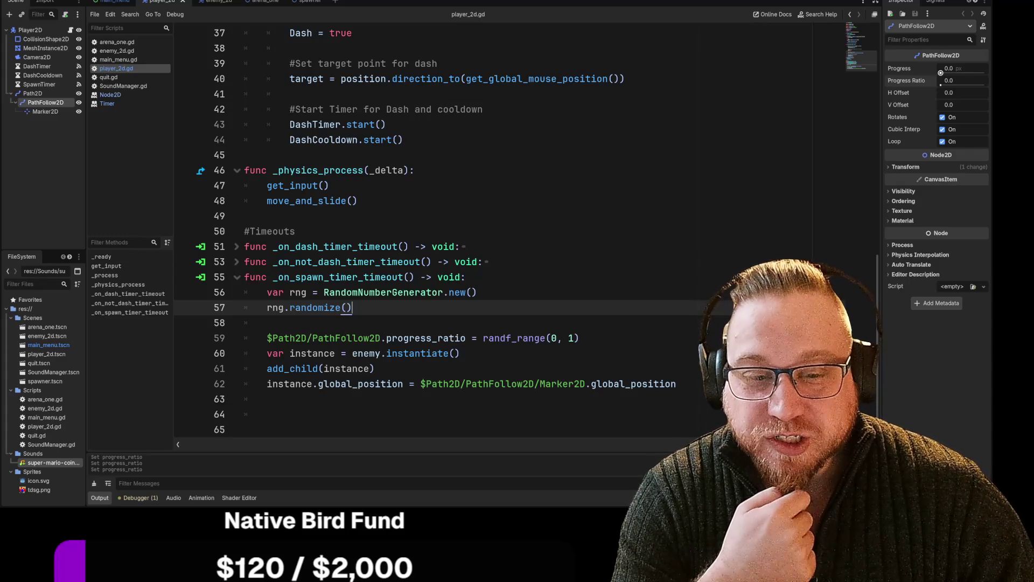
left_click_drag(267, 338, 465, 338)
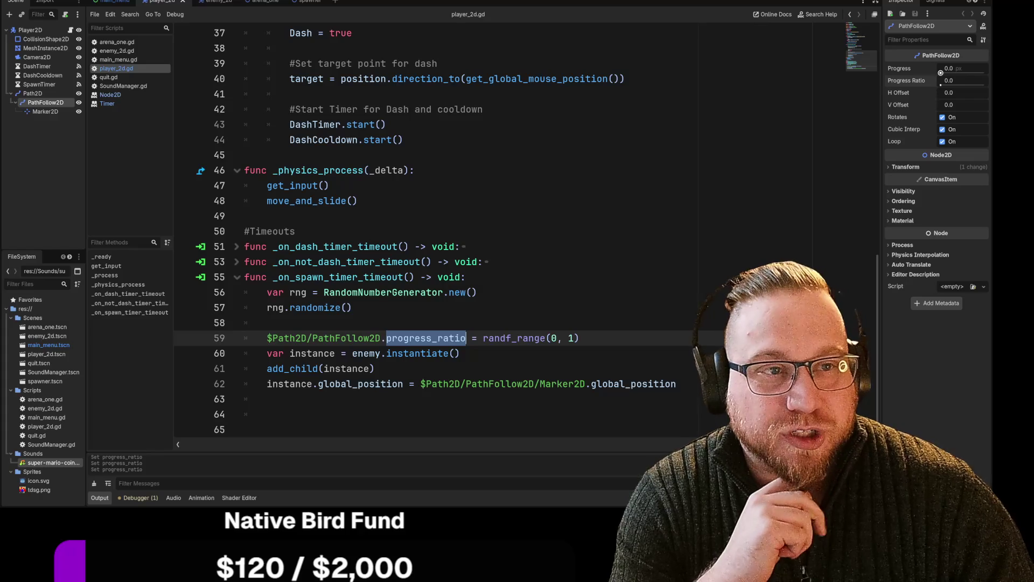
Step: Slide the PathFollow2D Progress Ratio to 1.0 and return to player_2d.gd
key("ctrl+F1")
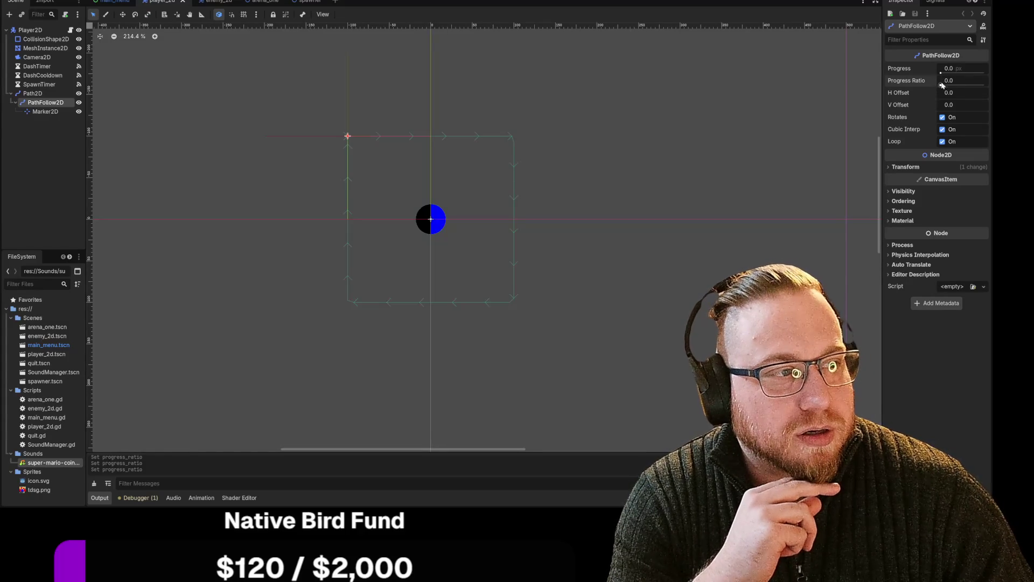
mouse_move(941, 81)
left_mouse_down()
mouse_move(985, 86)
mouse_move(942, 86)
mouse_move(977, 95)
mouse_move(954, 87)
mouse_move(985, 85)
mouse_move(931, 85)
left_mouse_up()
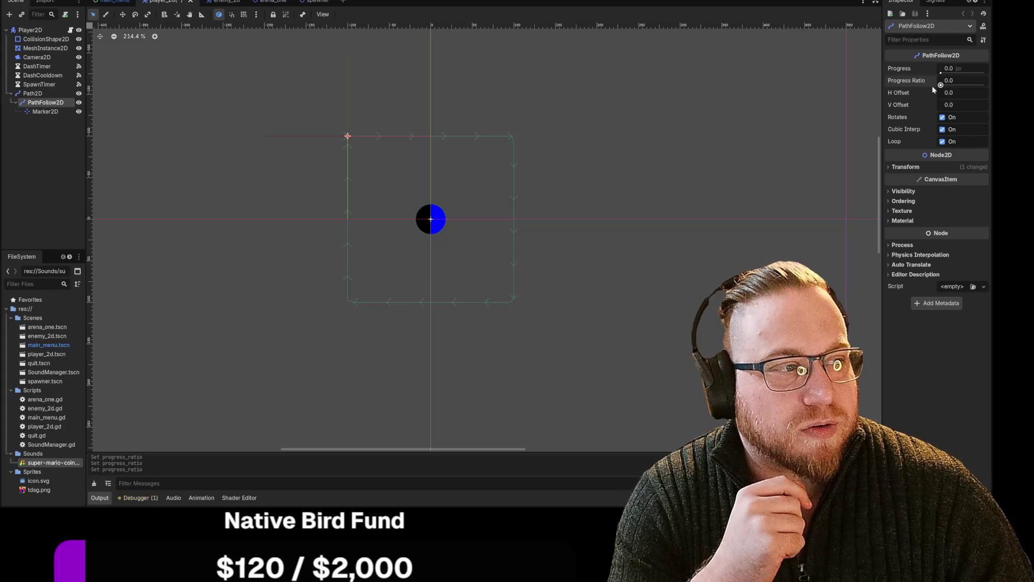
left_click_drag(945, 81, 984, 81)
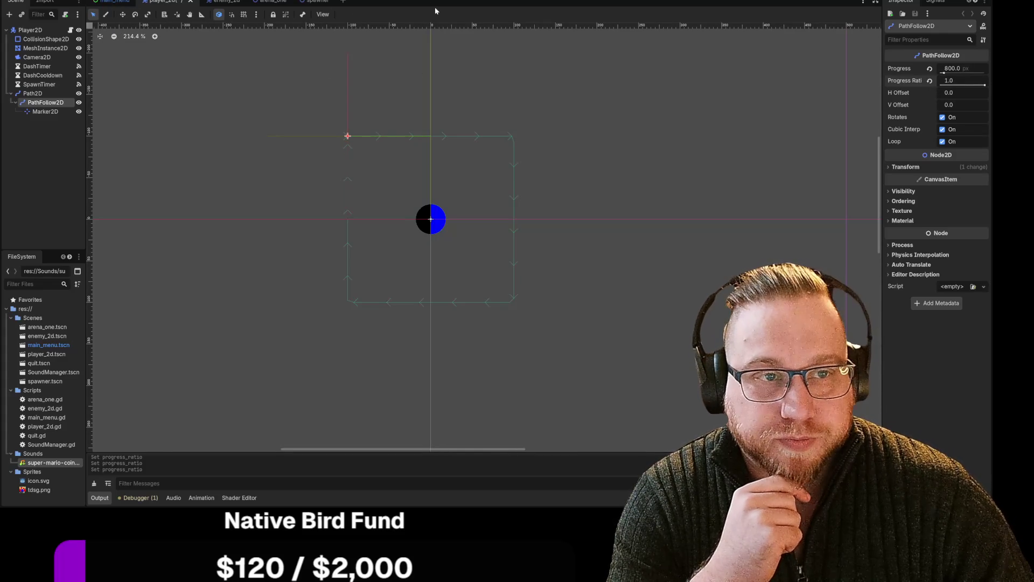
key("ctrl+F3")
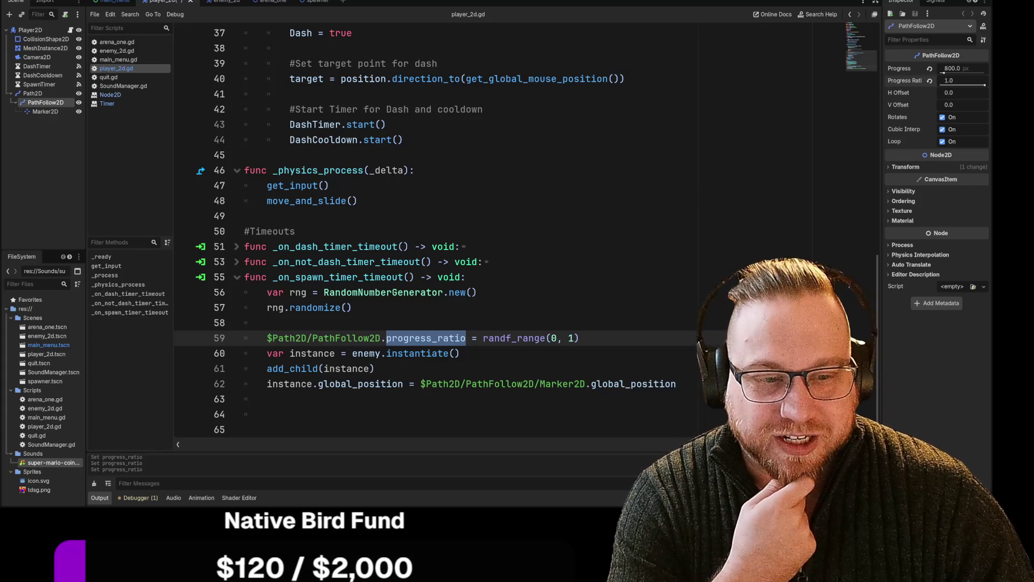
Step: Add blank lines below line 65 and place the caret after enemy.instantiate() on line 60
left_click(245, 430)
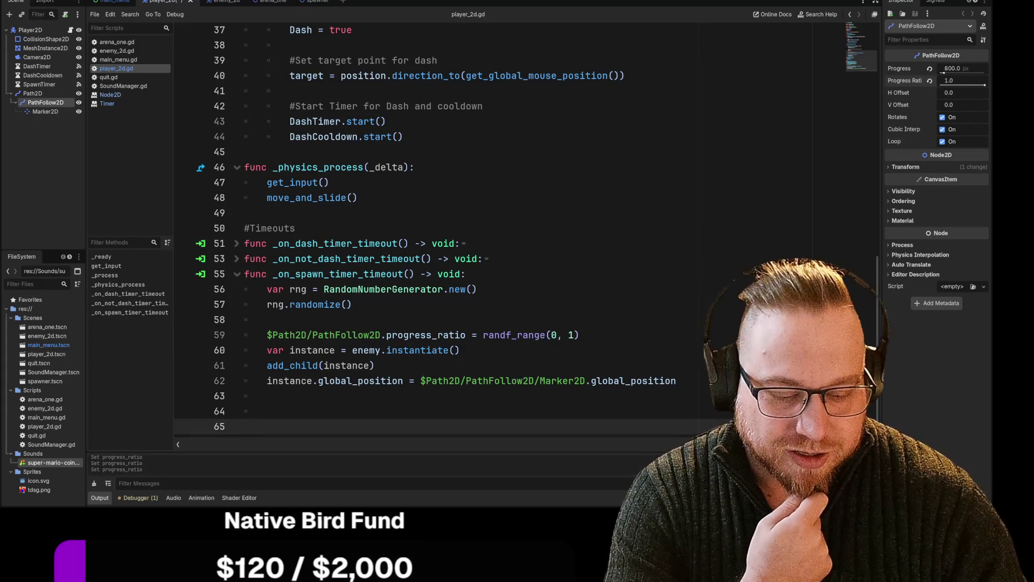
key("Return")
key("Return")
key("Return")
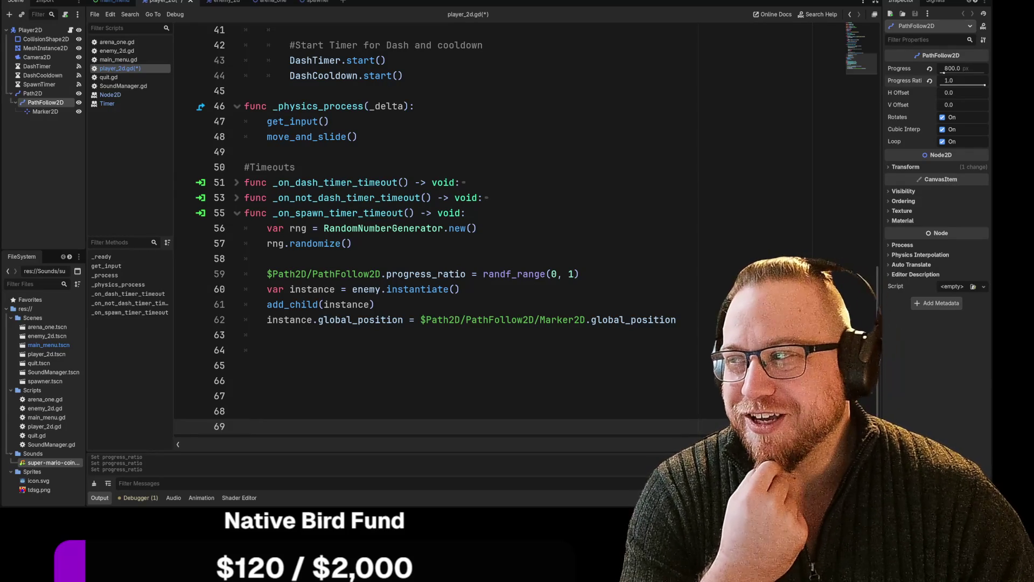
left_click(375, 304)
left_click(460, 289)
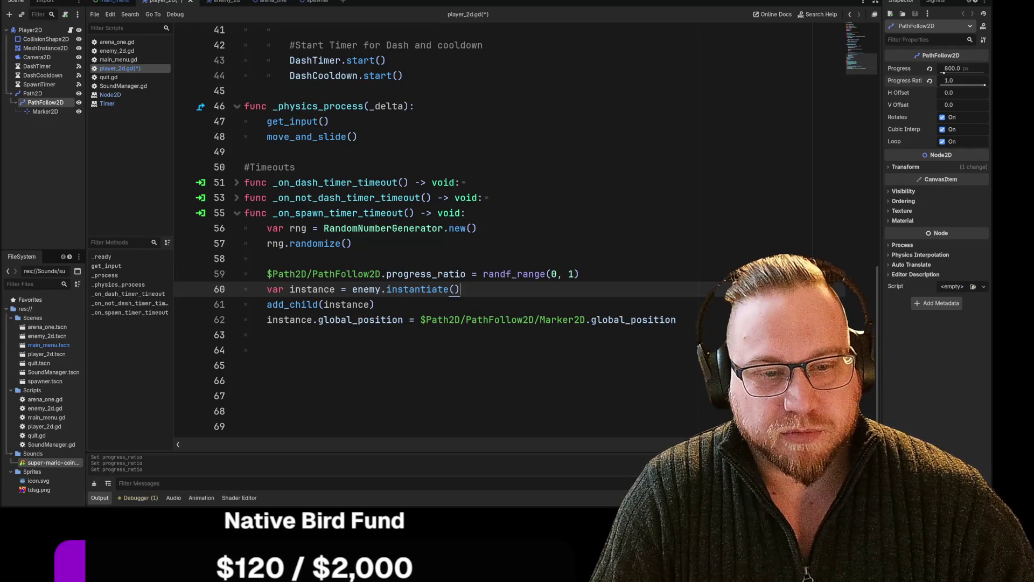
left_click_drag(267, 229, 351, 244)
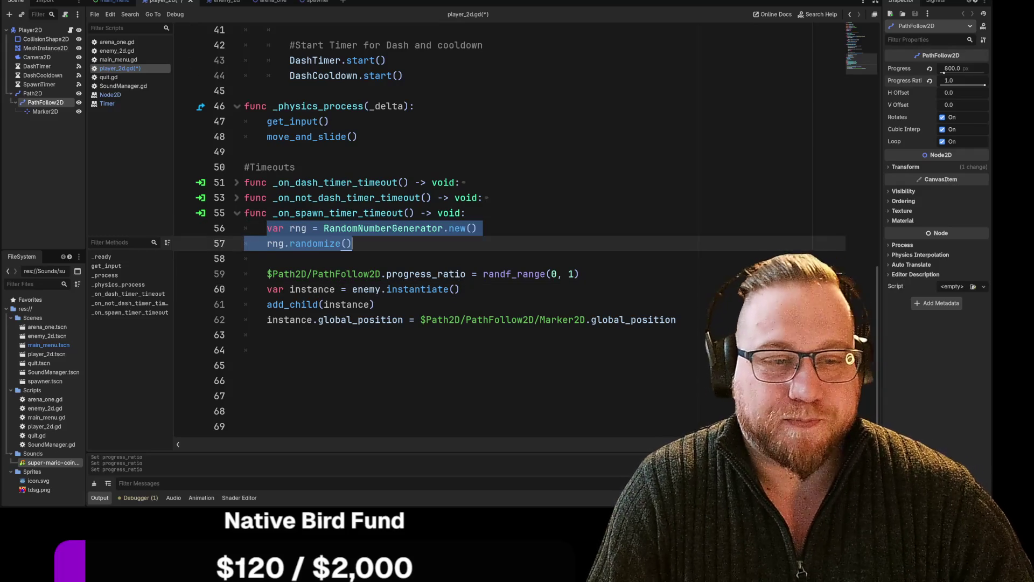
left_click(352, 243)
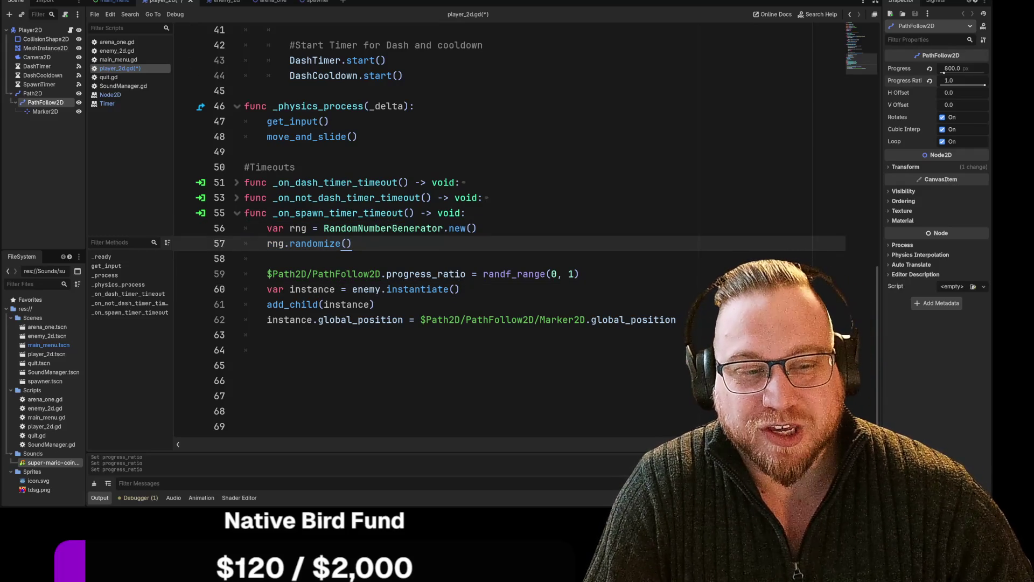